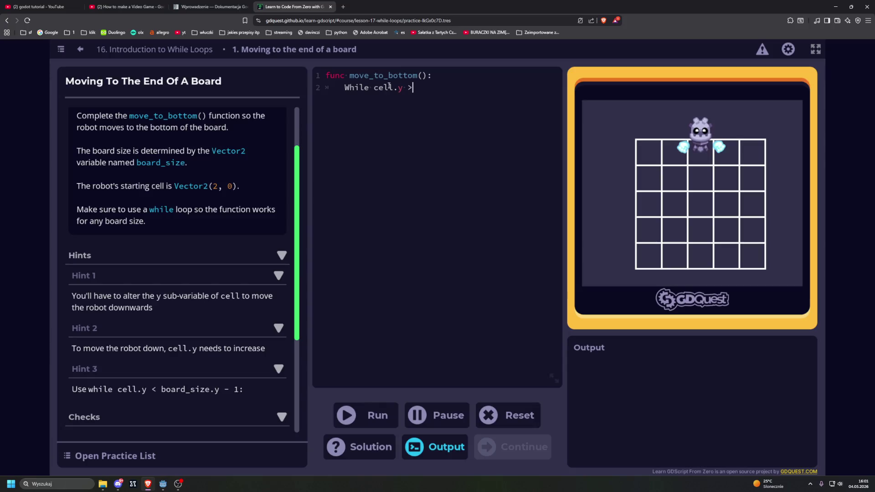
Correct the loop condition to '< board_size.y - 1' and start a new line below it.
key(BackSpace)
text(<)
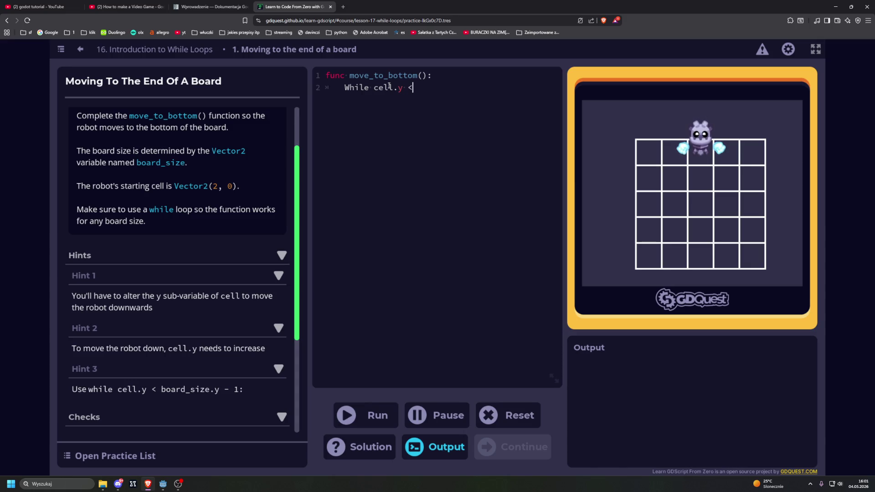
text( board)
text(_z)
text(ize.y )
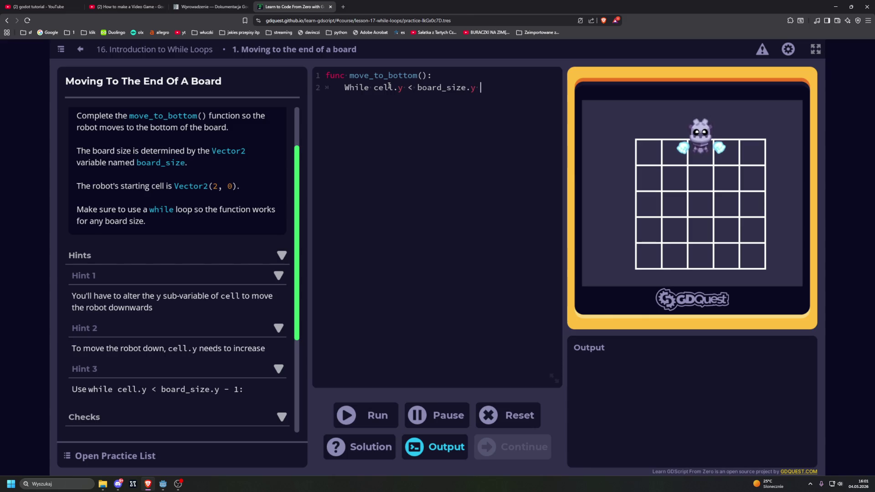
text(- 1)
key(Return)
key(BackSpace)
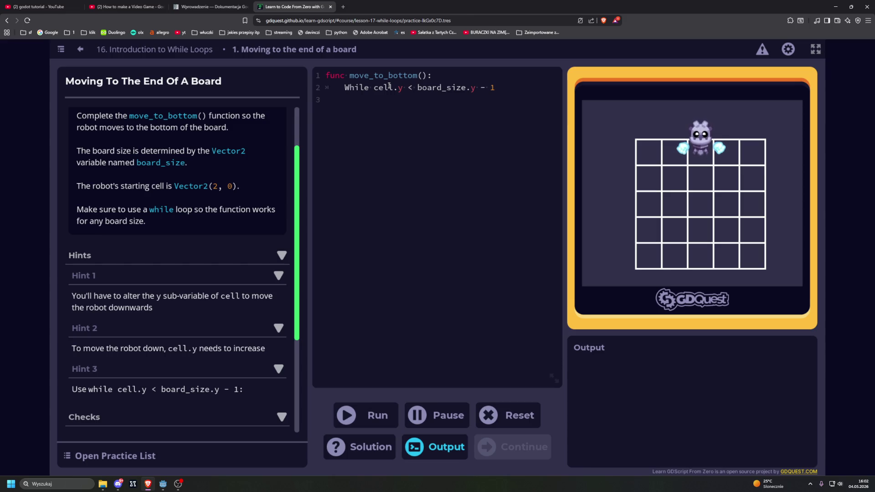
Lowercase 'while', end the header with a colon, and add the indented body 'cell.y += 1'.
click(350, 87)
key(BackSpace)
text(w)
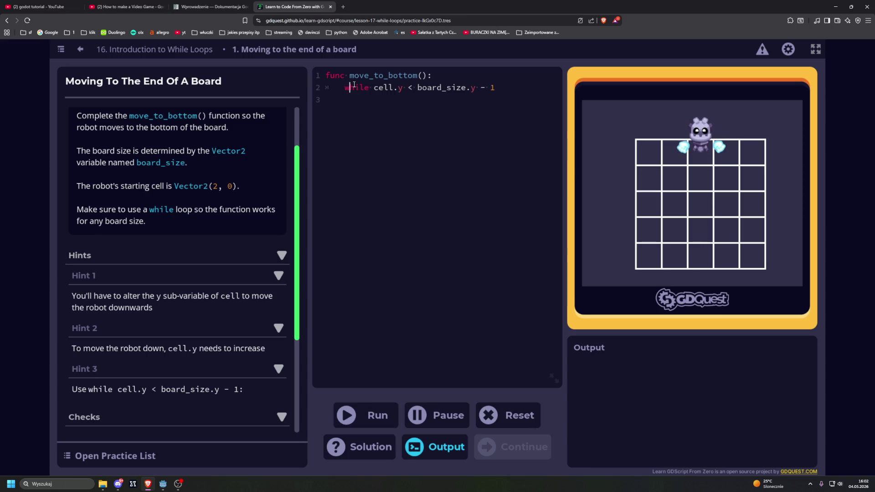
click(540, 85)
text(:)
key(Return)
text(ce)
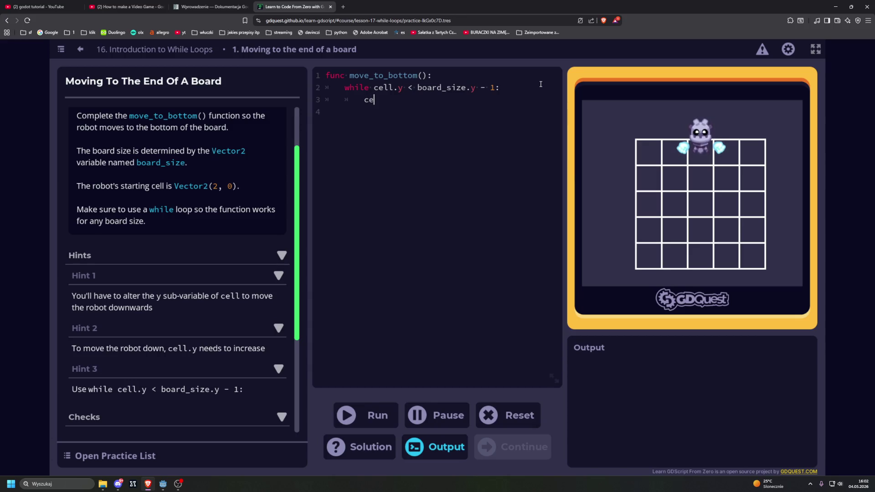
text(ll.y )
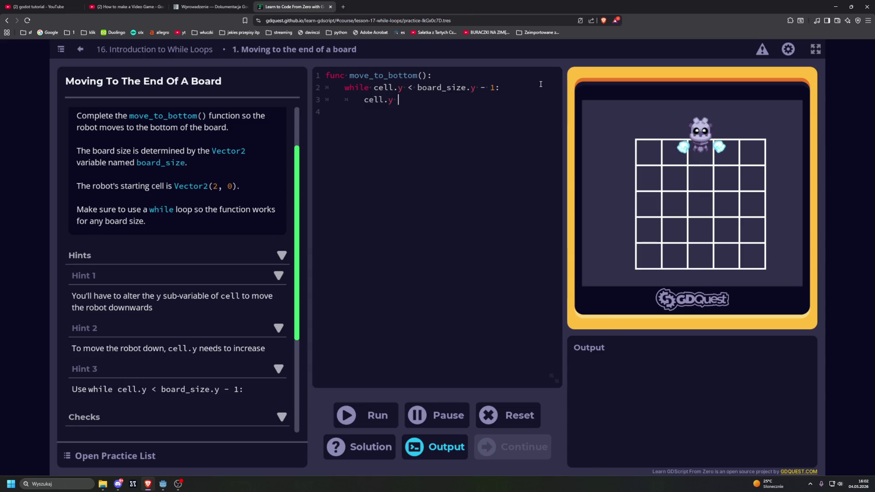
text(+= 1)
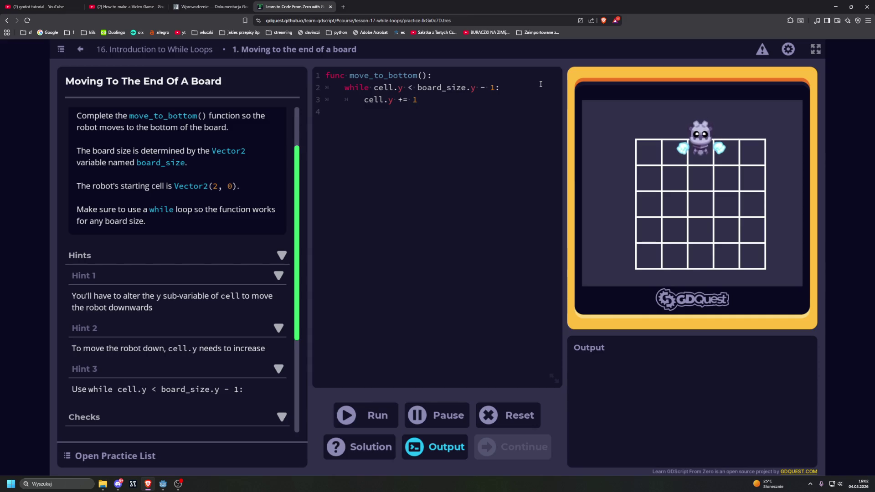
Run the move_to_bottom solution, then continue past Well done! to lesson 17, Introduction to For Loops.
click(367, 415)
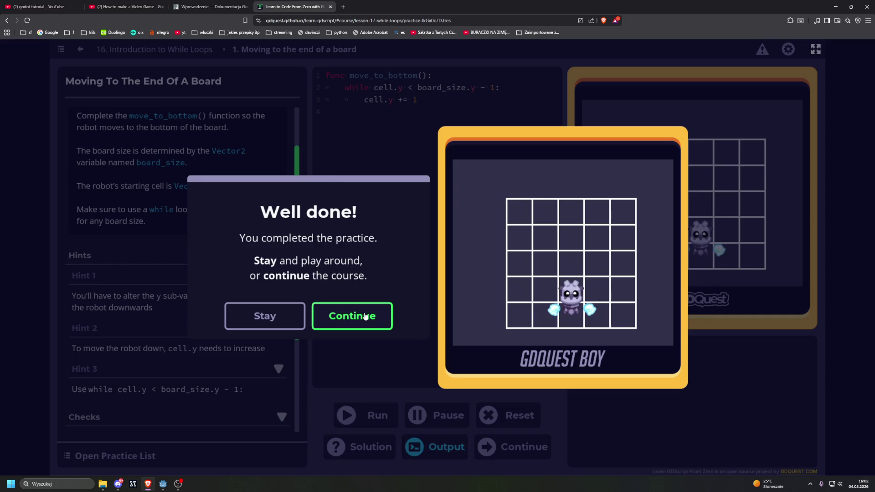
click(365, 316)
key(Return)
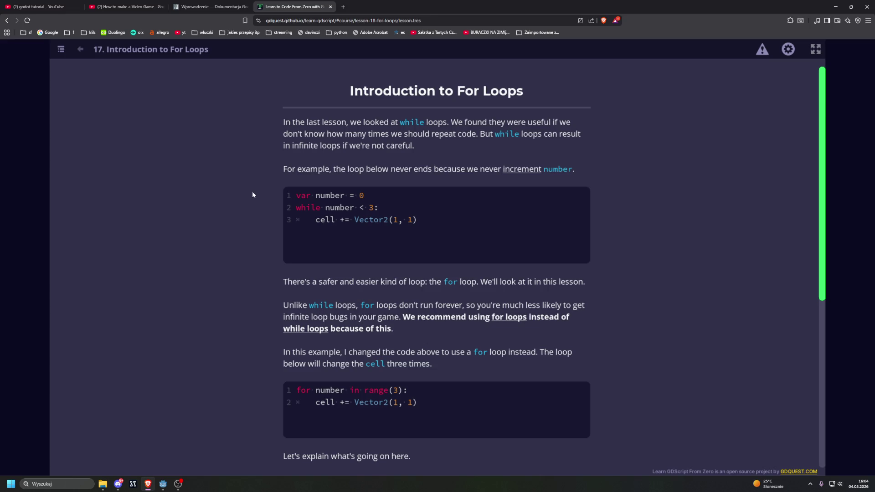
scroll(254, 191, down, 2)
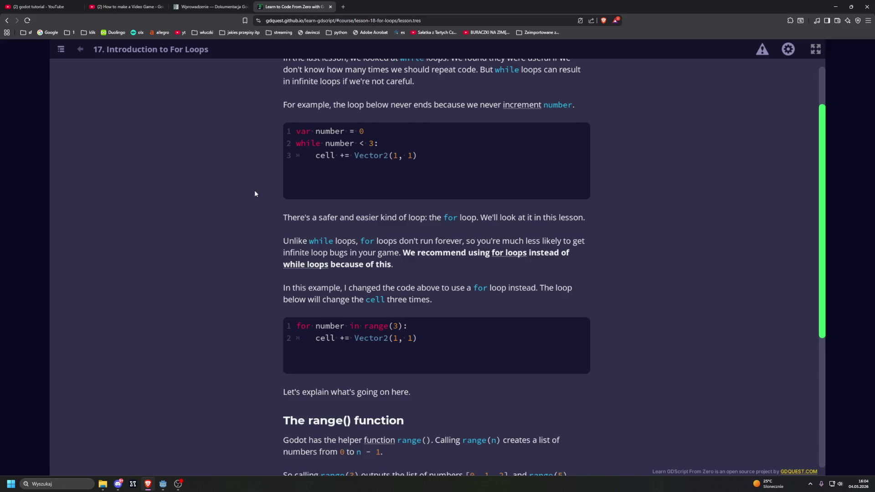
Scroll down past The range() function section to the range(6) quiz.
scroll(255, 193, down, 2)
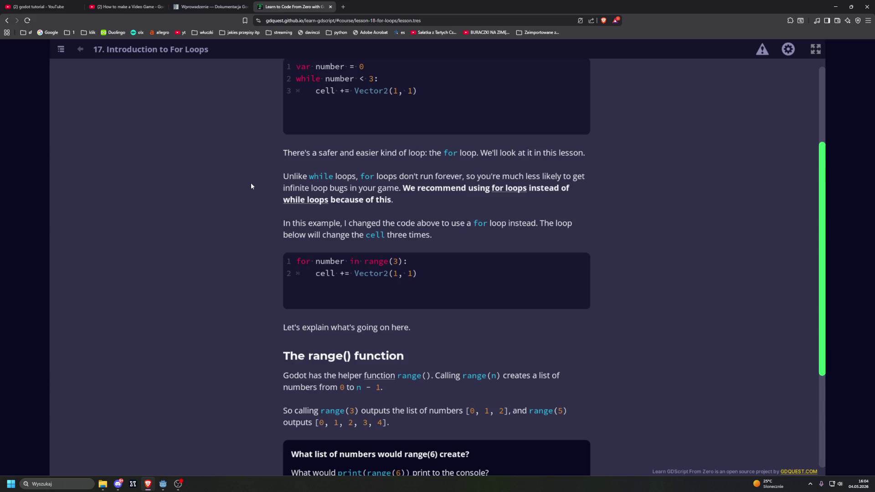
scroll(251, 185, down, 1)
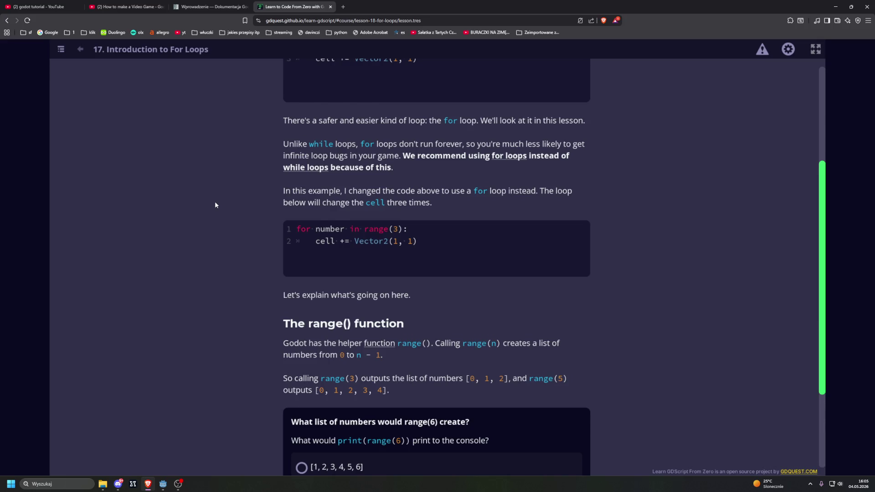
scroll(215, 205, down, 1)
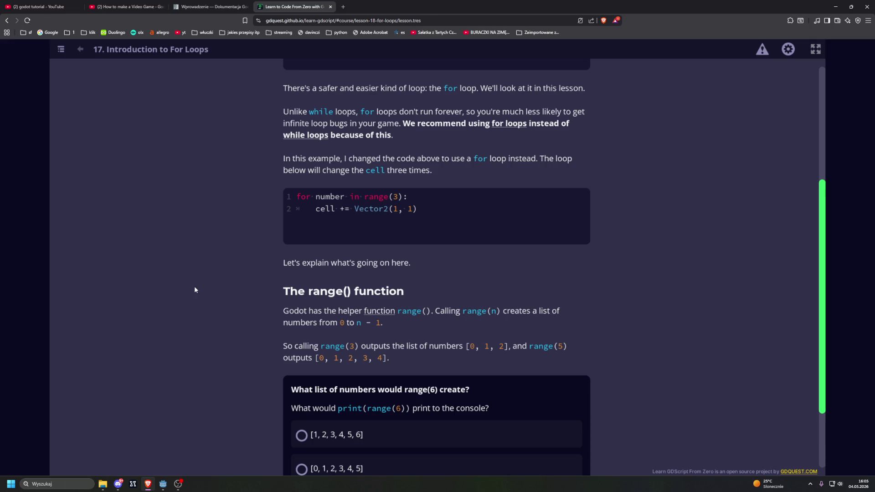
scroll(195, 290, down, 1)
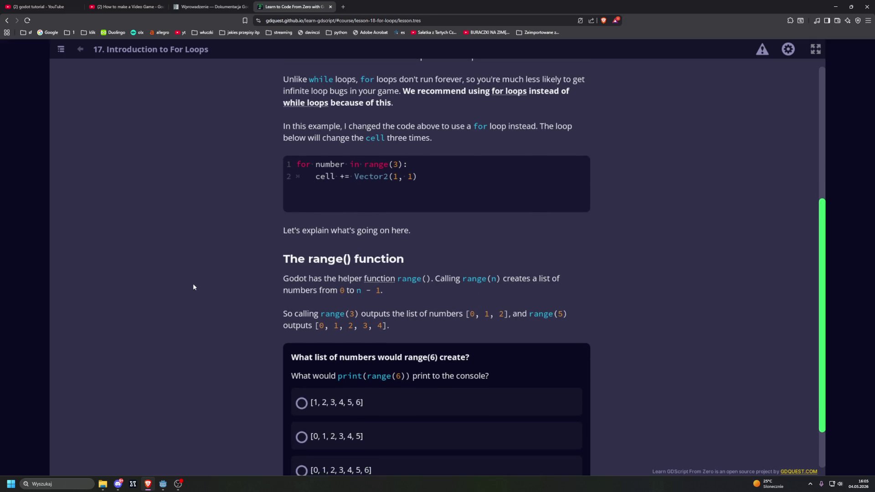
scroll(191, 287, down, 2)
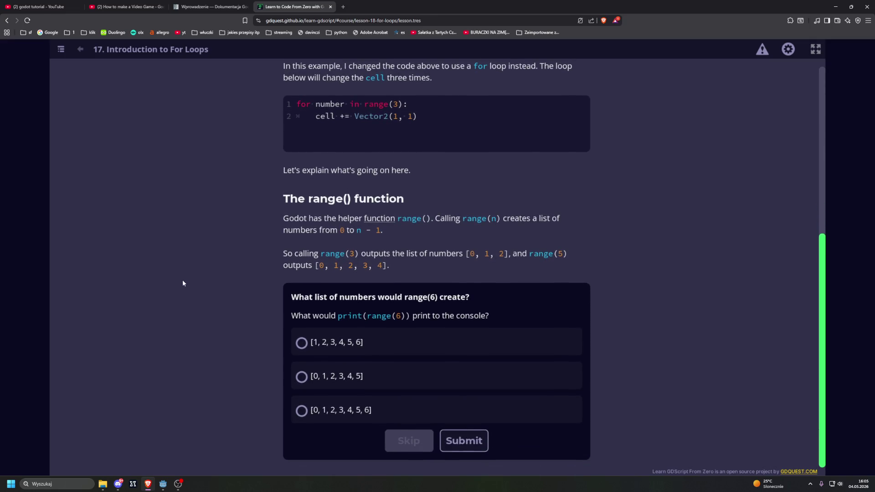
Answer the range(6) quiz with [0, 1, 2, 3, 4, 5] and submit it.
click(302, 376)
click(458, 438)
scroll(214, 298, down, 3)
scroll(214, 299, down, 1)
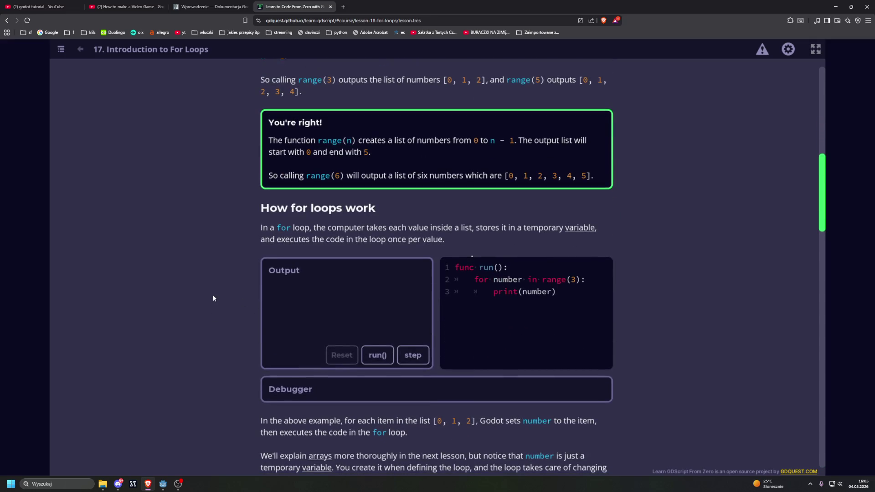
Run the range(3) for-loop example and the loop over [0, 1, 2].
click(378, 355)
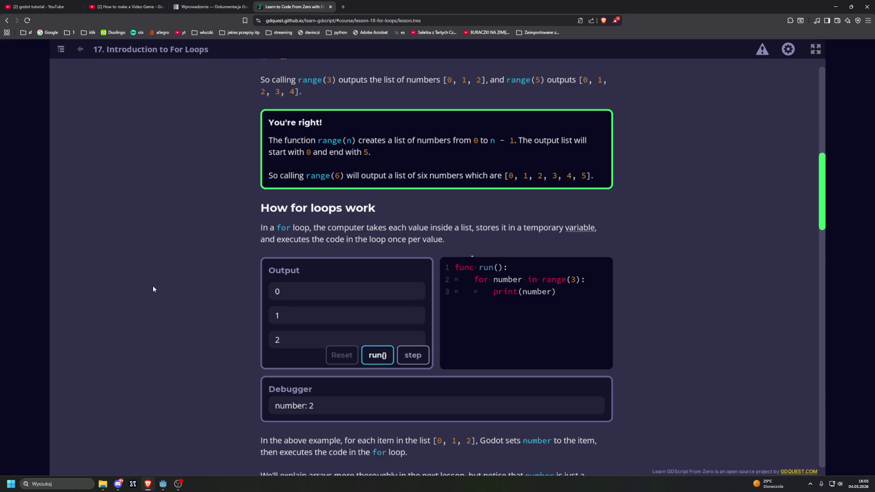
scroll(152, 283, down, 5)
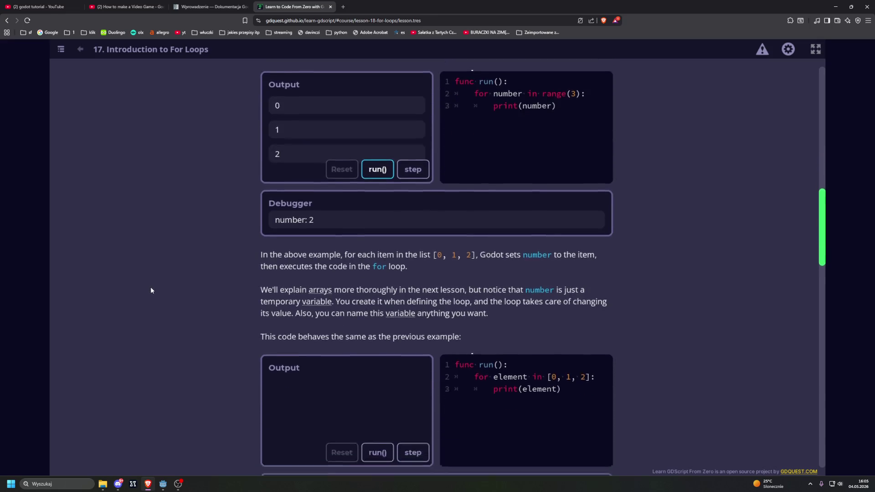
click(375, 381)
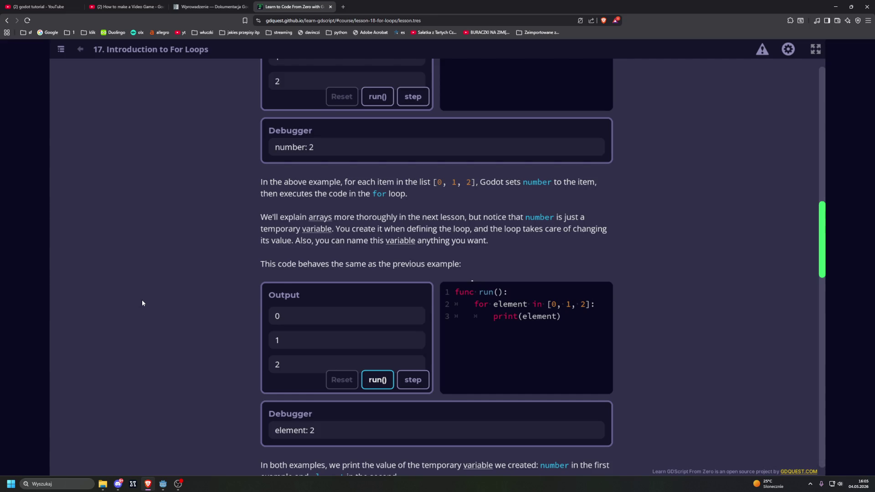
scroll(142, 303, down, 6)
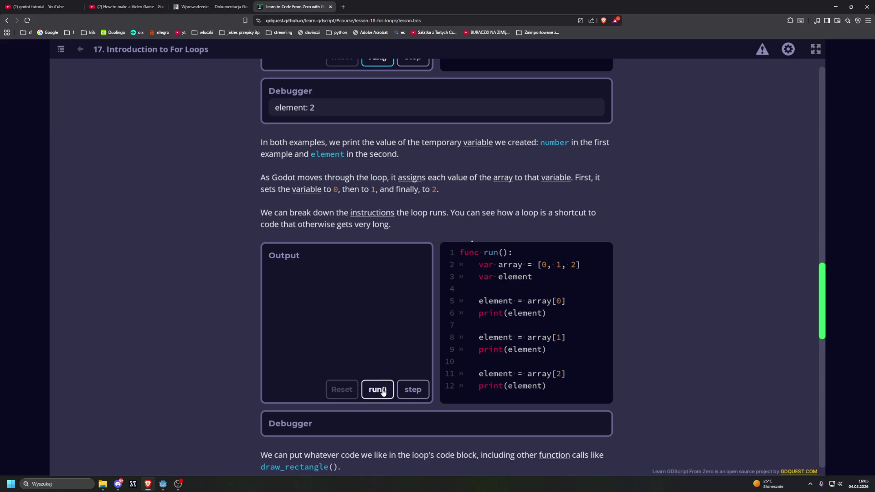
Run the array-indexing example so it prints 0, 1, 2.
click(377, 390)
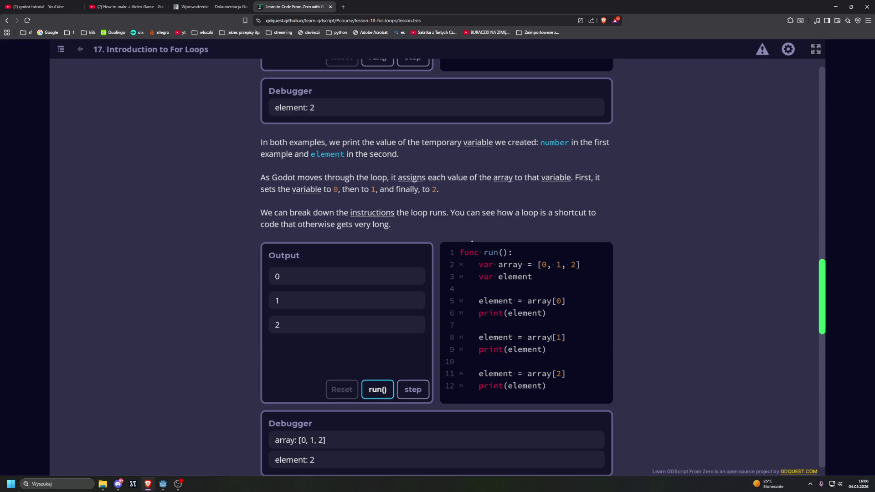
Widen the demo board to 9 columns, run move_to_end(), and open the first for-loop practice.
scroll(387, 317, down, 7)
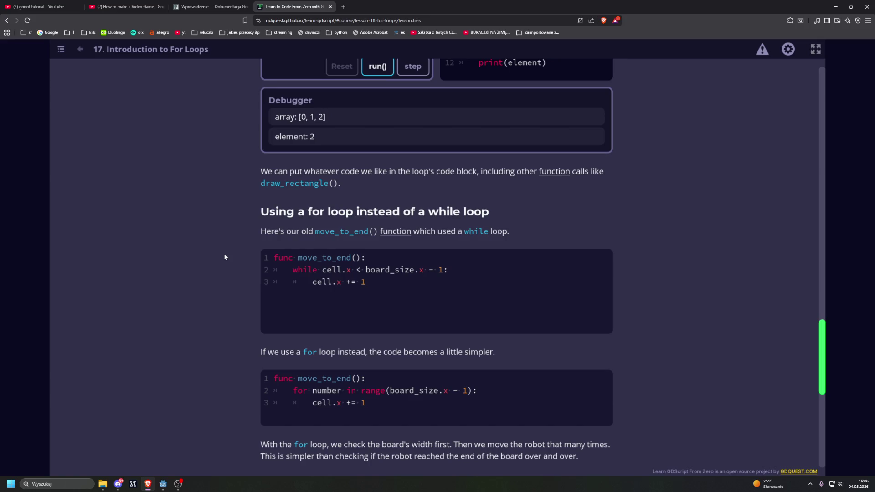
scroll(223, 255, down, 5)
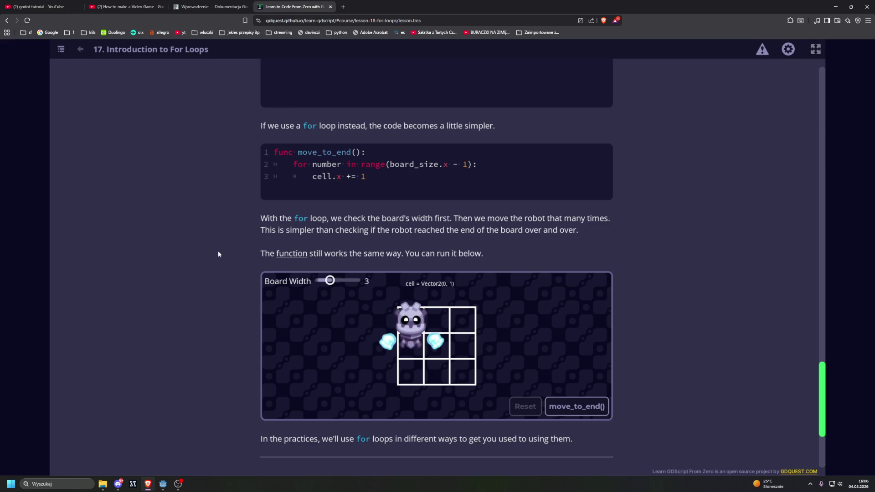
drag(330, 280, 352, 281)
key(Tab)
key(Tab)
key(Return)
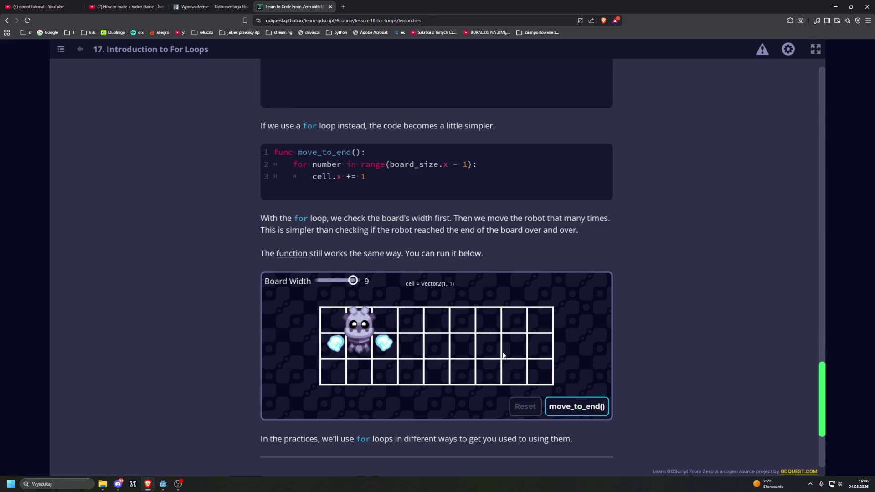
scroll(163, 232, down, 4)
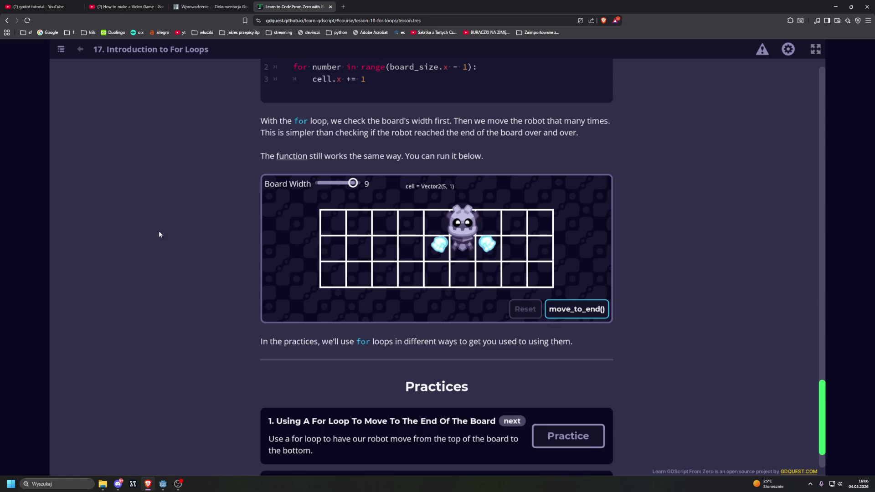
click(568, 368)
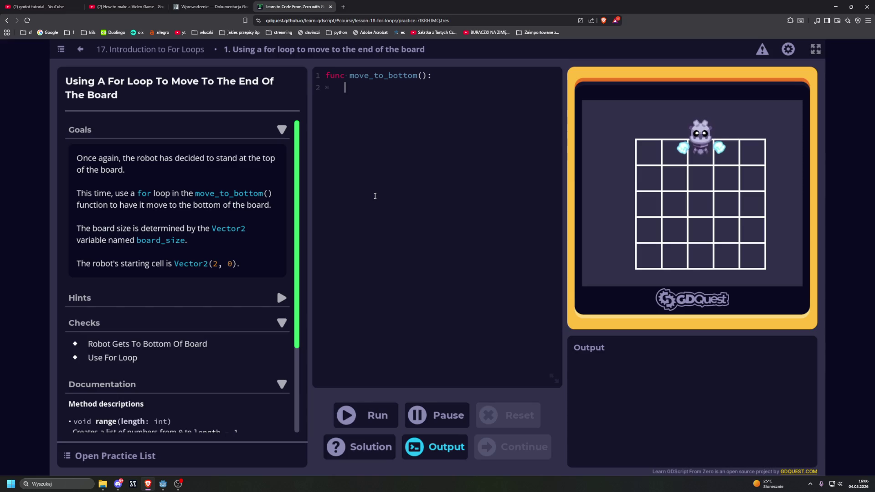
Start the loop header 'for number in range(board_size.y' and indent the body line.
text(for)
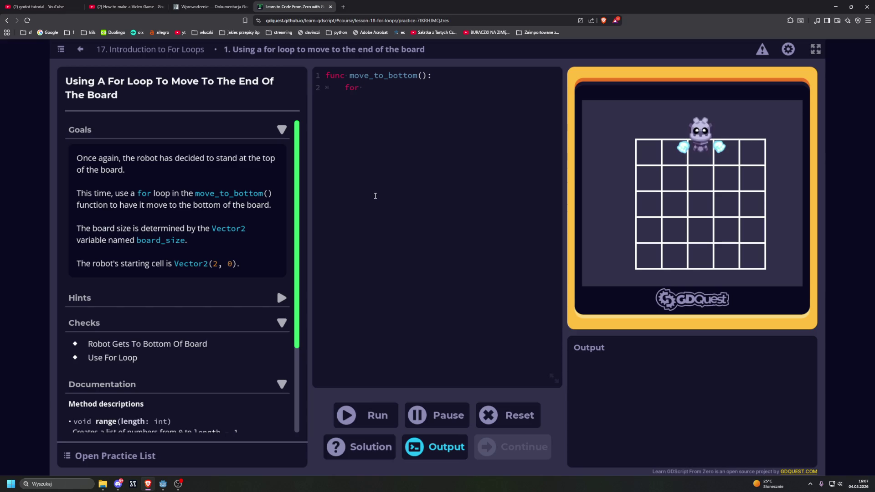
text(number i)
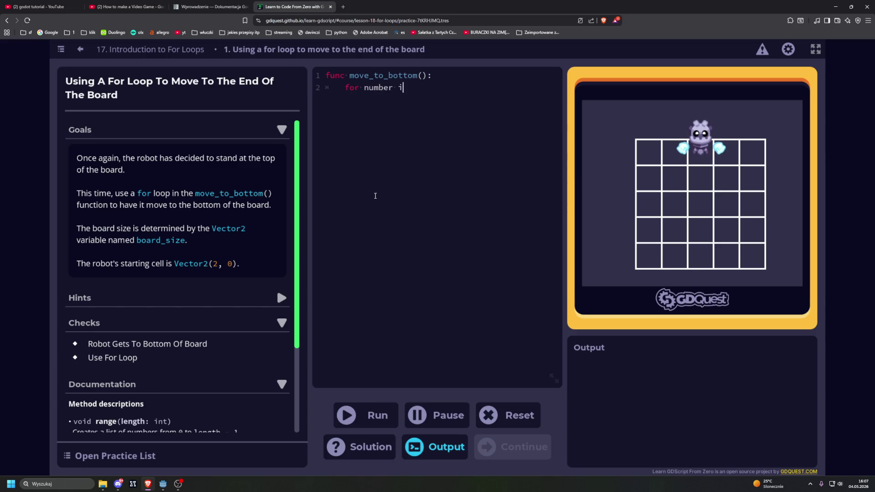
text(n ran)
text(ge()
text(boa)
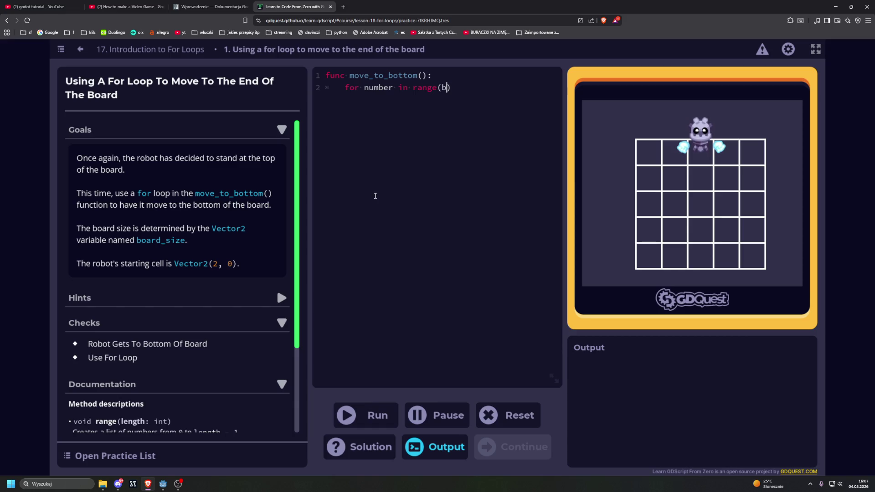
text(rd_)
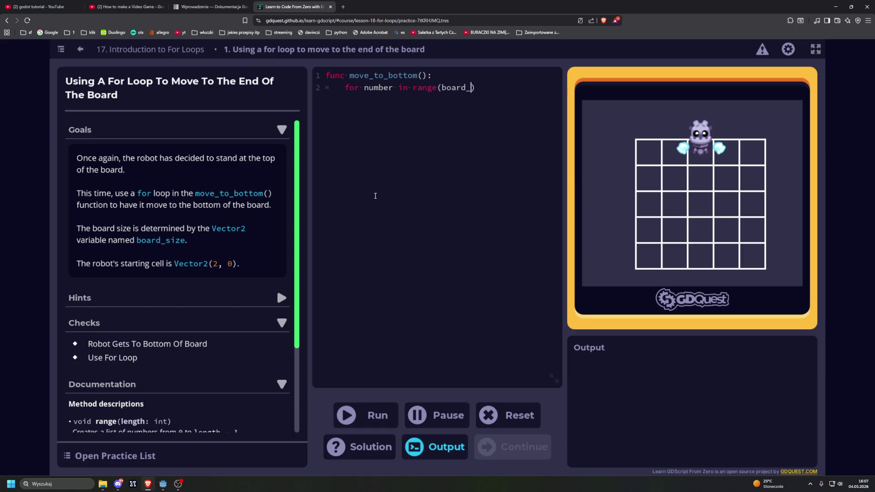
text(size)
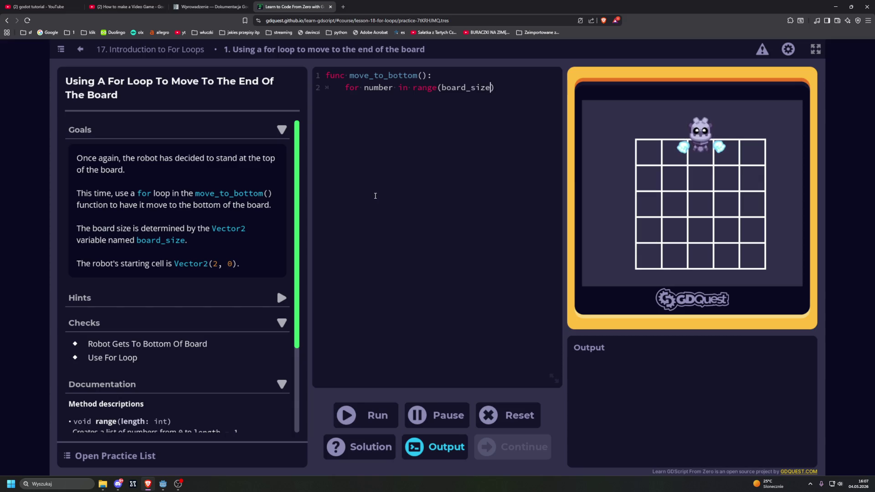
text(.y)
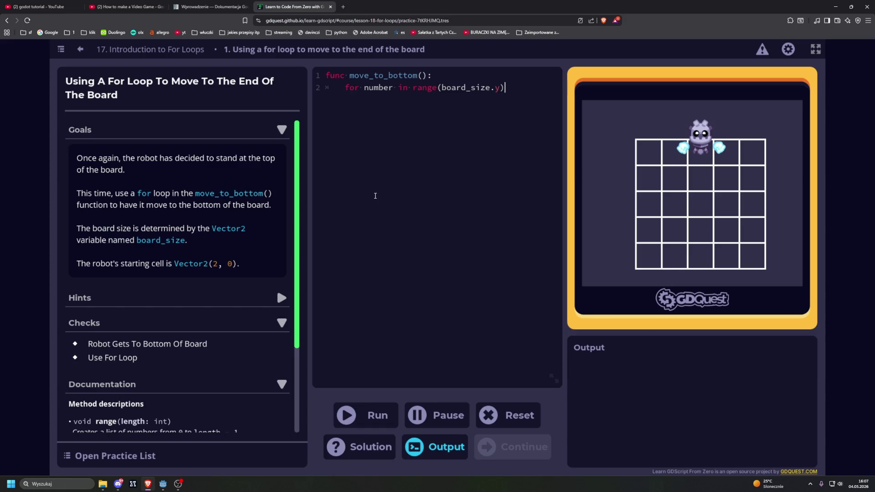
key(BackSpace)
key(BackSpace)
key(Tab)
Finish with range(board_size.y -1) and body 'cell.y += 1', pass the checks, and continue.
text(cell)
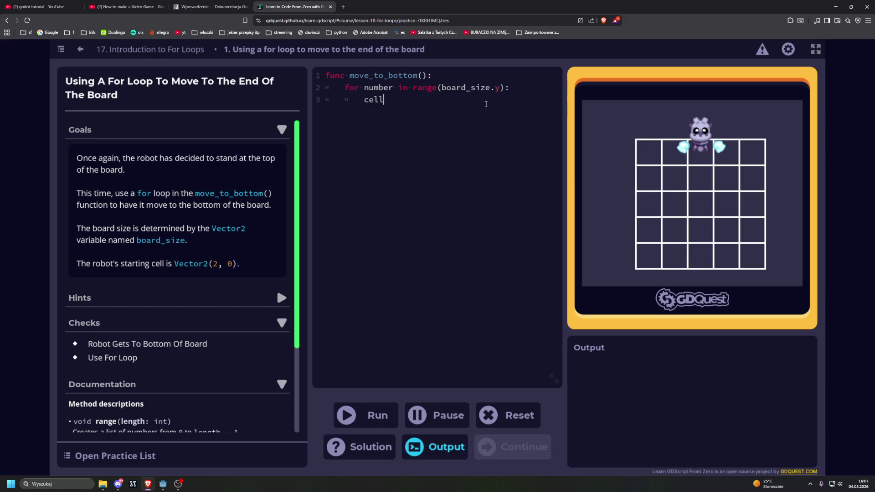
click(497, 92)
text(-1): 		cell)
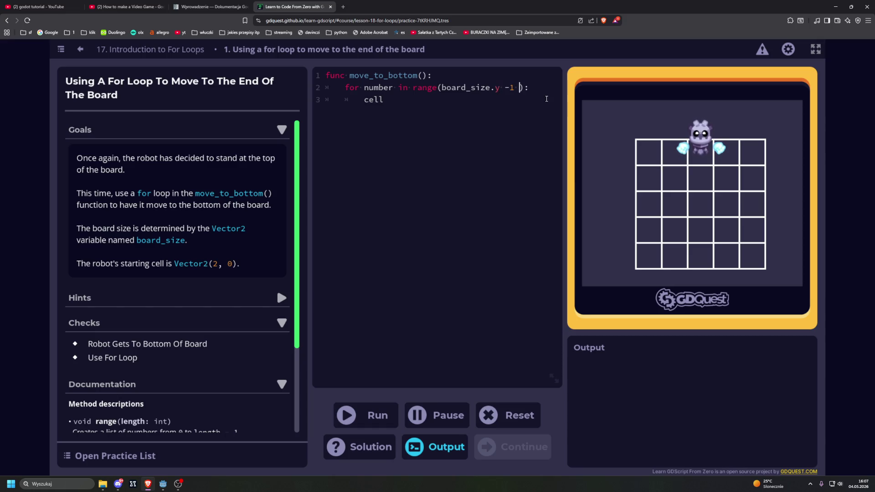
text(.y )
text(+= )
text(1)
click(360, 415)
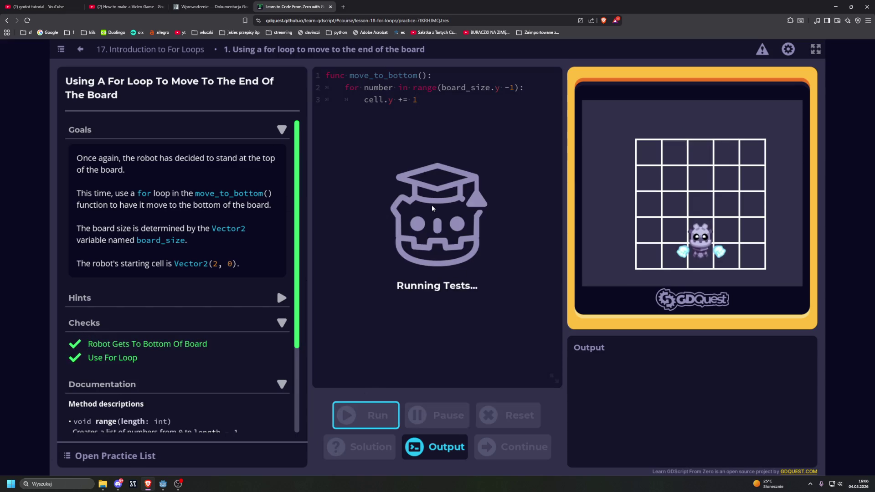
key(Return)
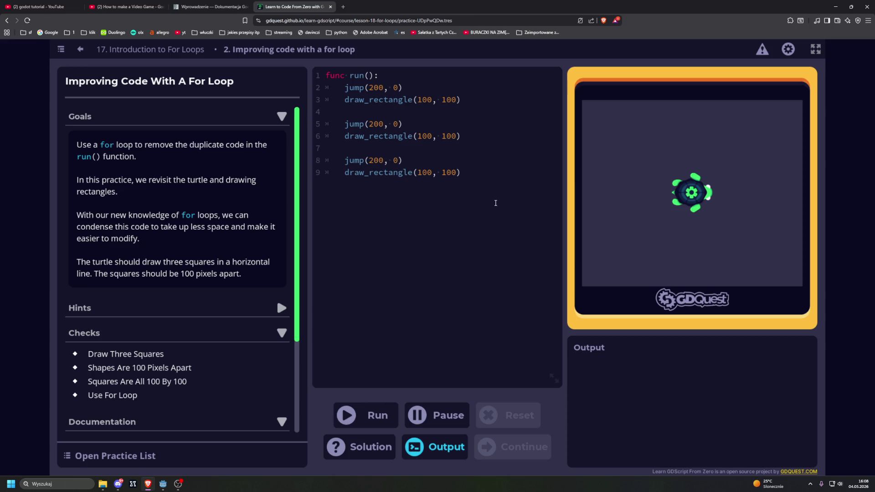
Add a 'for number in range(3):' header with an indented line below the existing code.
key(Return)
key(Return)
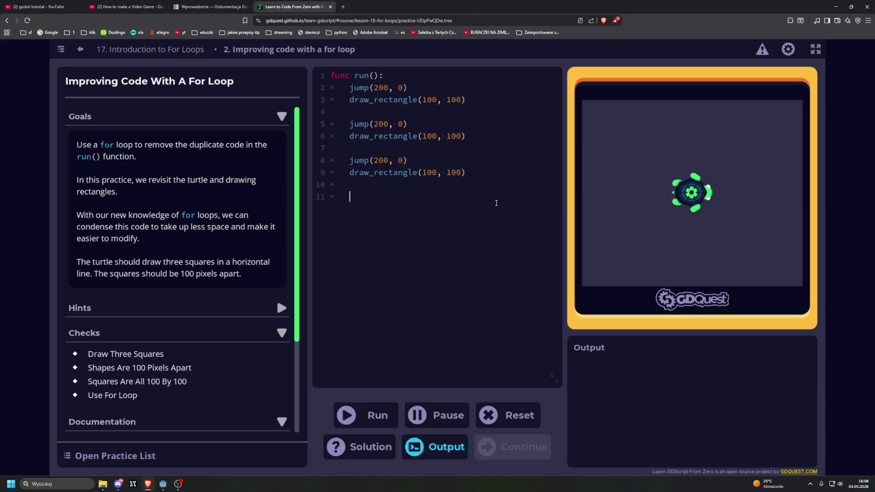
text(for)
scroll(242, 209, down, 2)
scroll(242, 208, up, 2)
text(number in )
text(range())
text(2)
key(BackSpace)
text(3))
text(:)
key(Return)
key(Tab)
Move jump(200, 0) and draw_rectangle(100, 100) into the loop and delete the duplicated lines.
drag(350, 88, 468, 99)
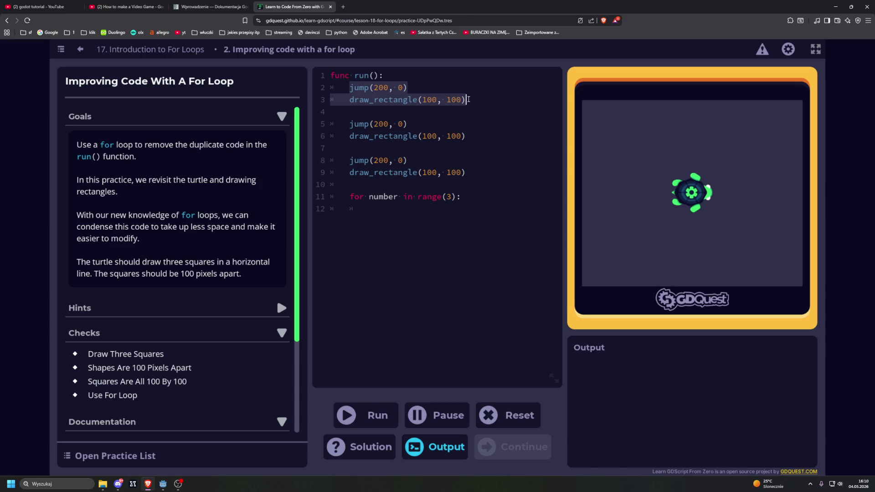
key(ctrl+c)
click(369, 209)
key(ctrl+v)
drag(465, 172, 346, 90)
key(BackSpace)
key(Delete)
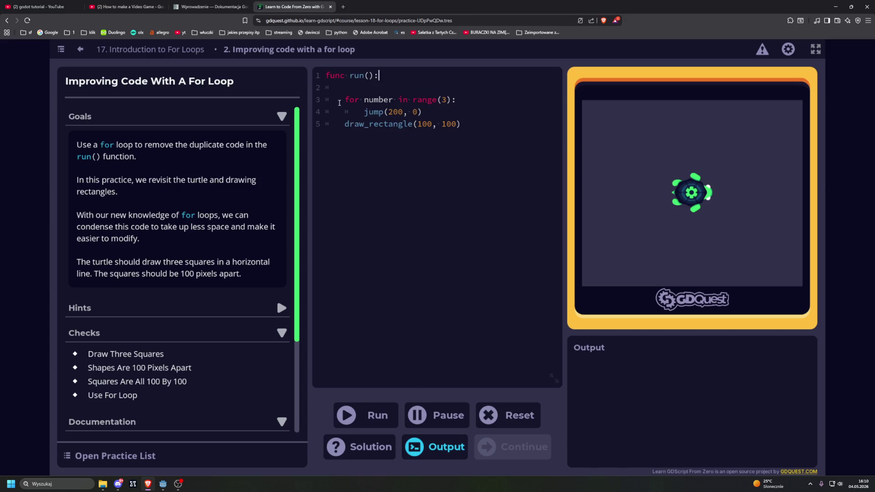
click(345, 124)
key(Tab)
Run the condensed run() to pass all checks and continue to the Creating arrays lesson.
click(366, 415)
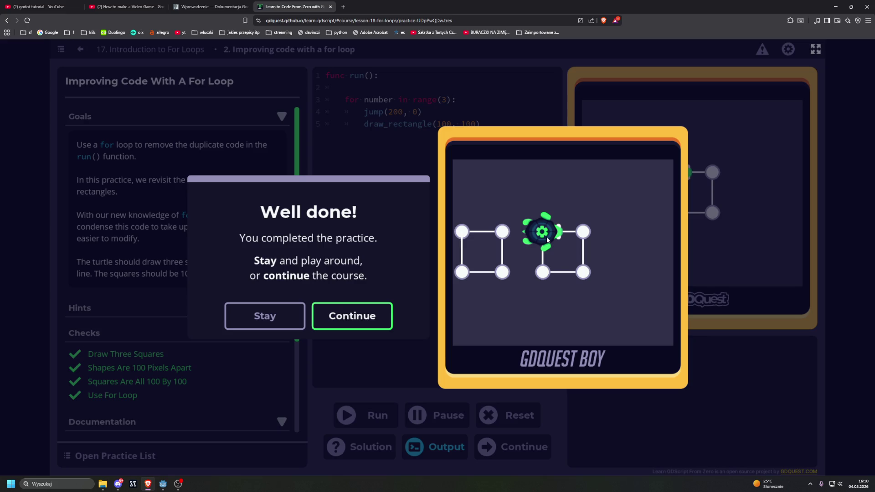
click(368, 307)
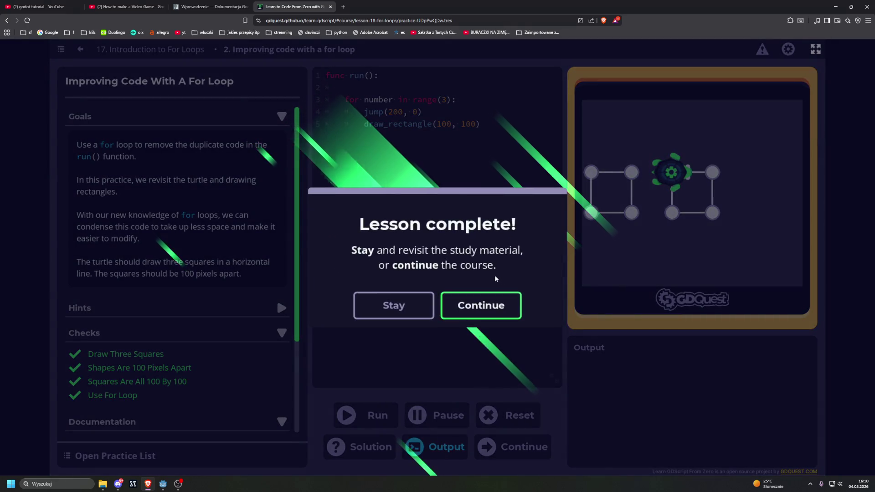
click(520, 292)
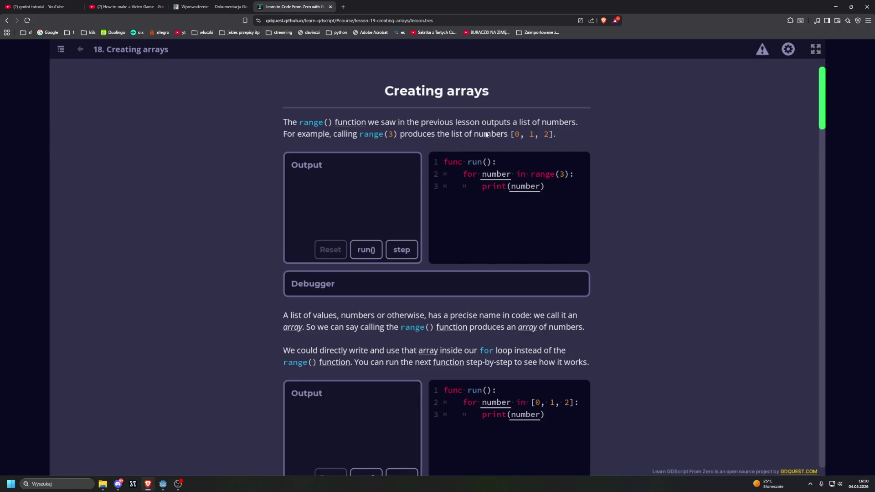
Google 'arrays' in a new browser tab, then close that tab.
click(339, 5)
text(arrays)
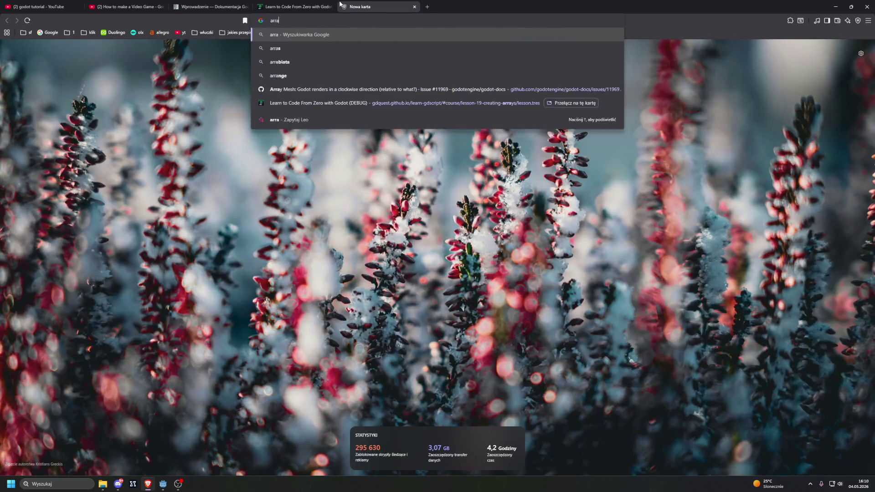
key(Return)
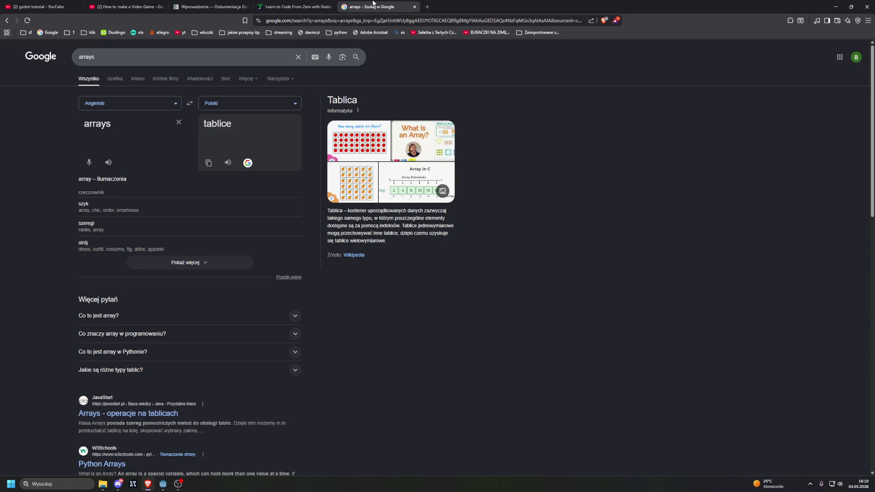
middle_click(374, 3)
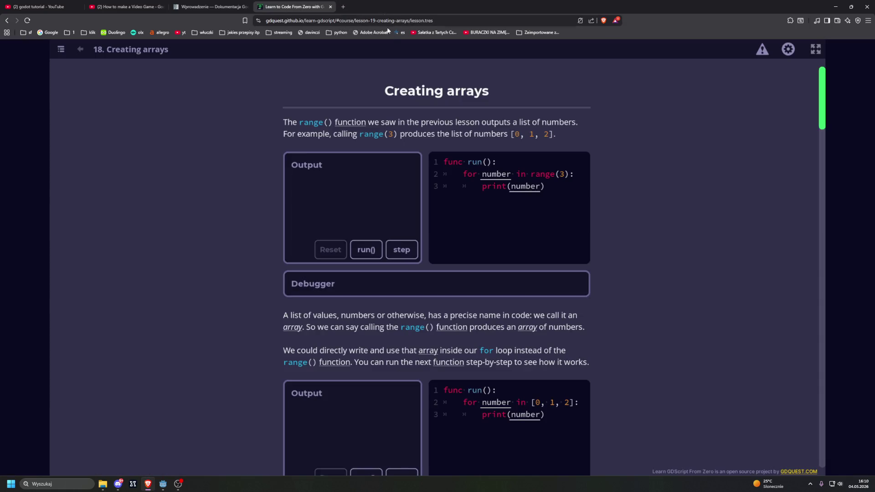